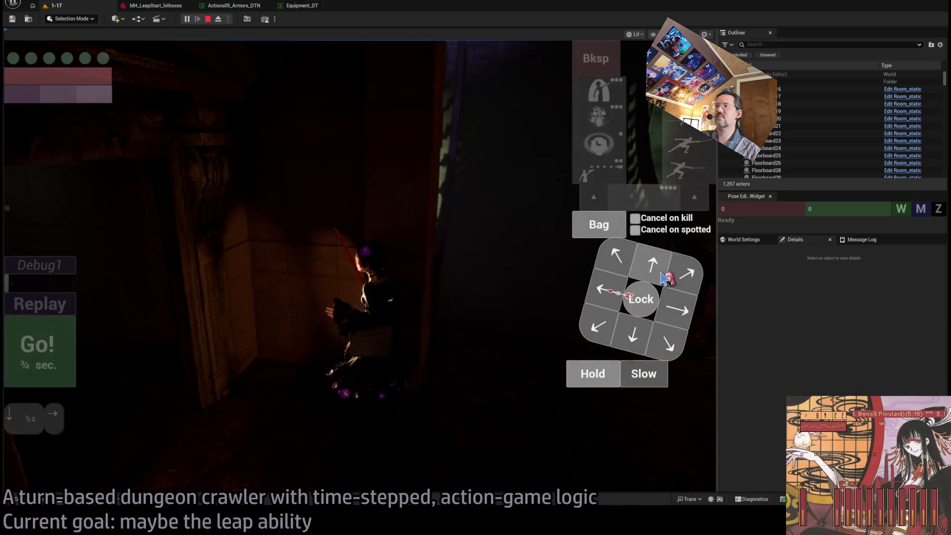
Step: Play several turns: a down-left step, the chosen ability, then a left turn with a step
left_click(35, 347)
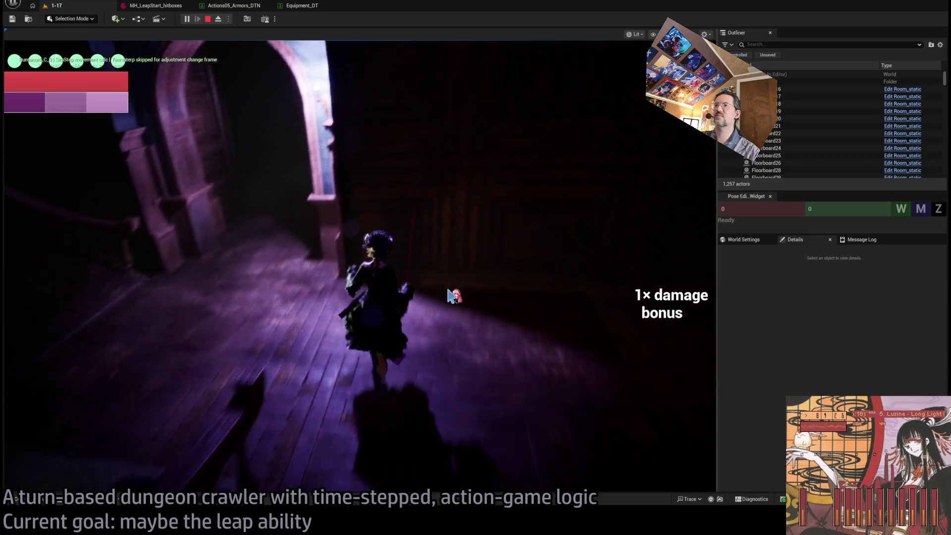
left_click(612, 342)
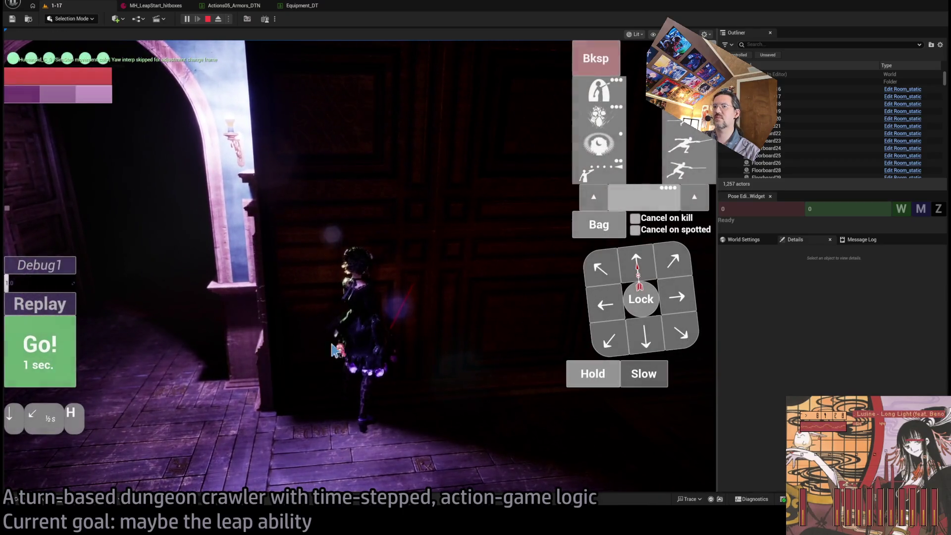
left_click(37, 347)
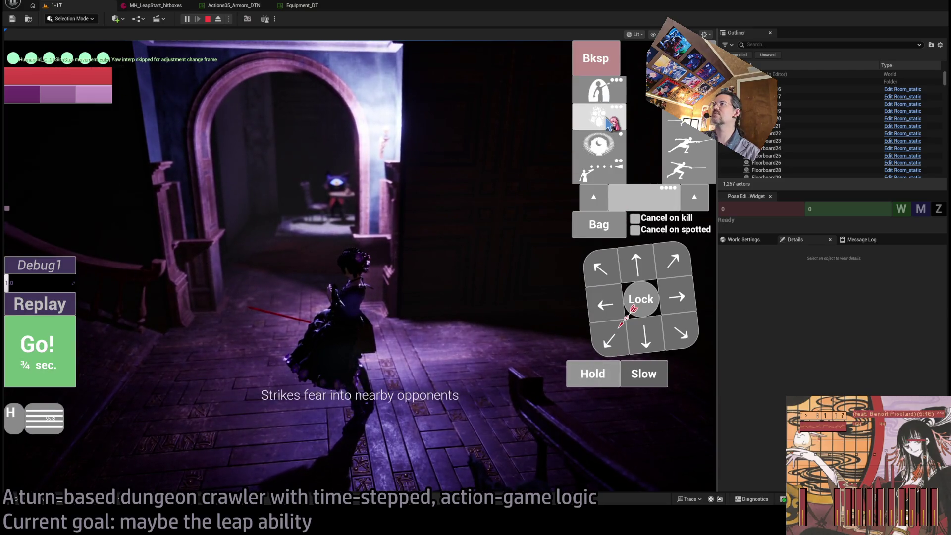
left_click(620, 188)
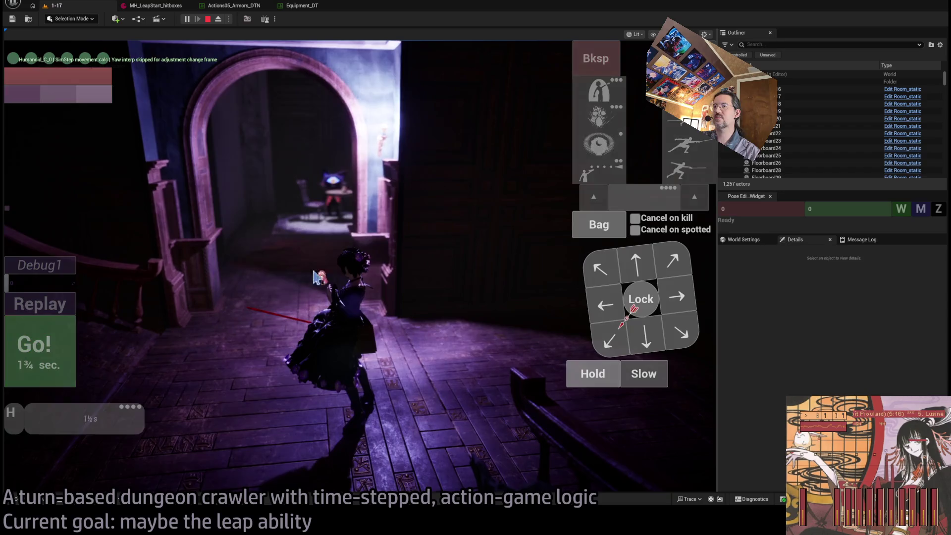
left_click(244, 346)
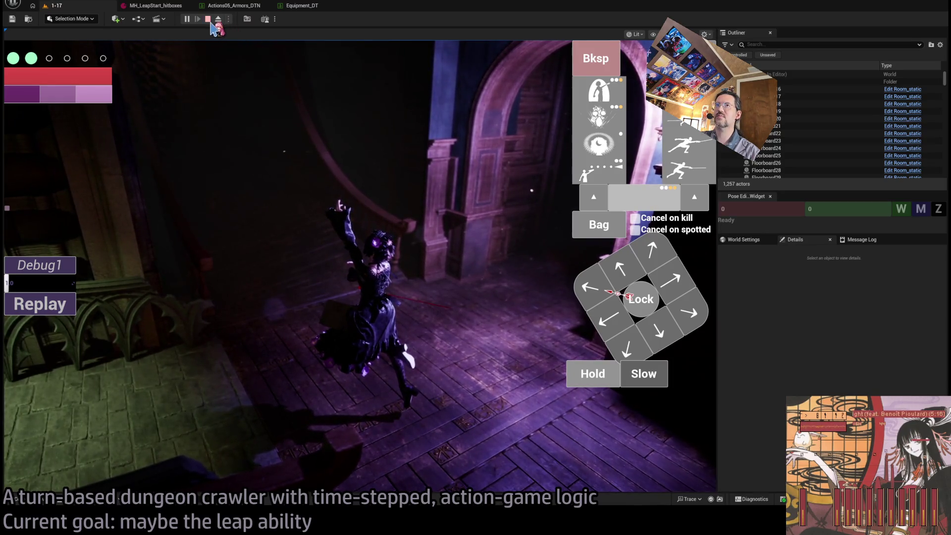
left_click(619, 300)
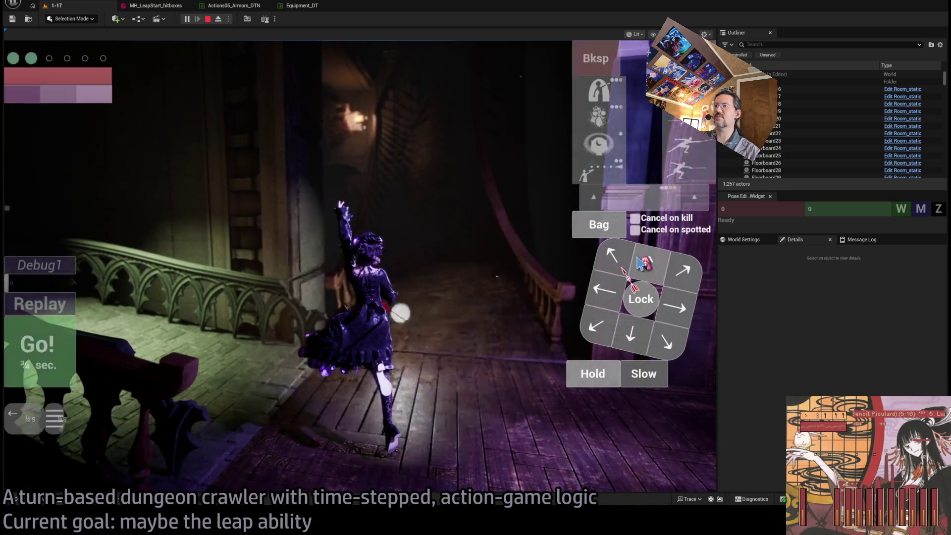
left_click(39, 349)
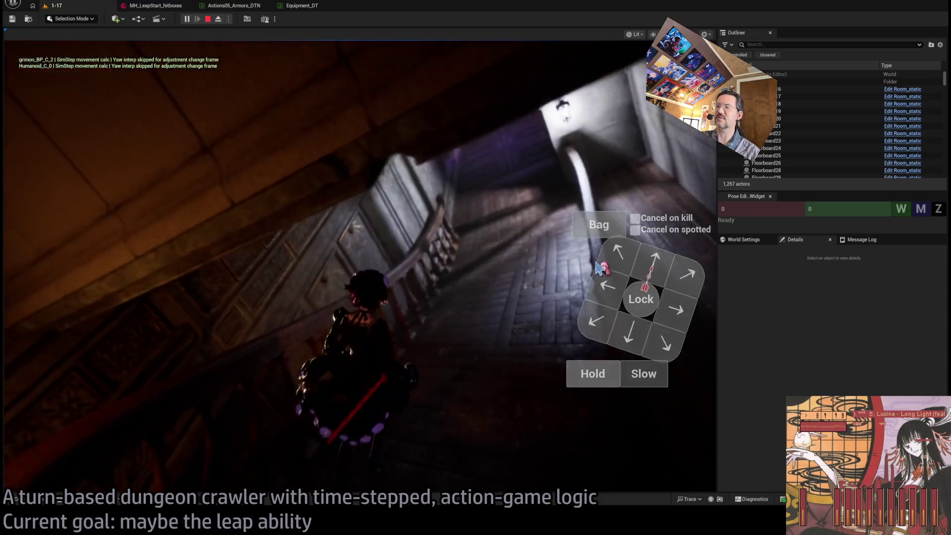
Step: Descend the stairs, move down the hall, watch the last turn's replay, then stop playing
left_click(657, 268)
left_click(59, 346)
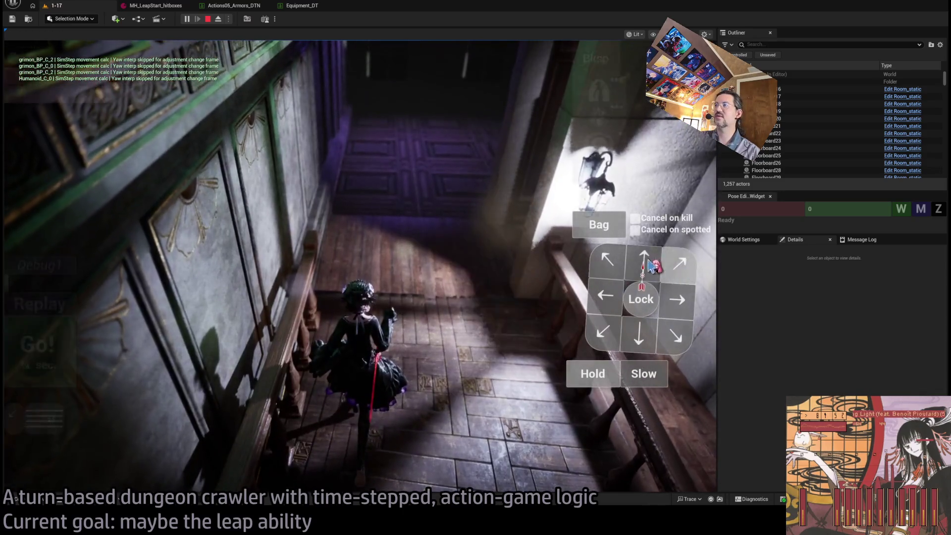
left_click(77, 377)
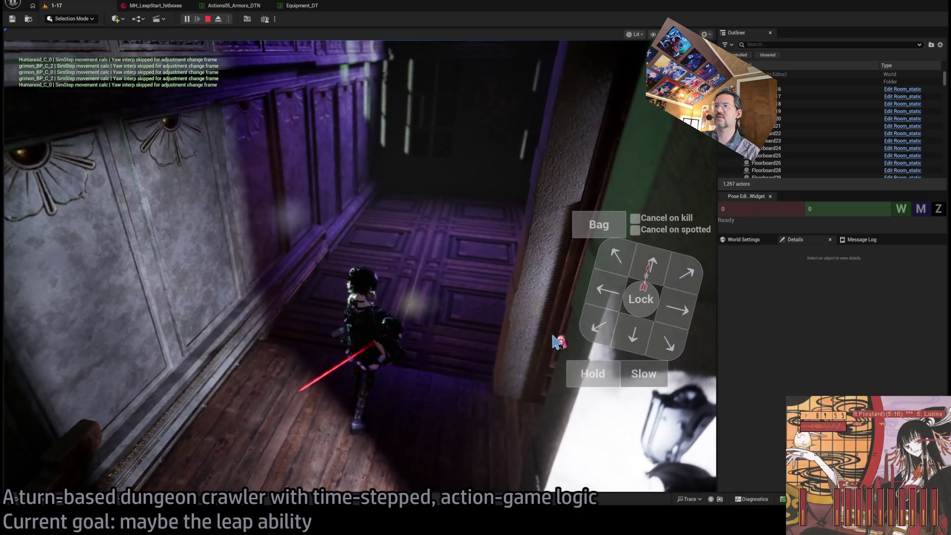
left_click(597, 327)
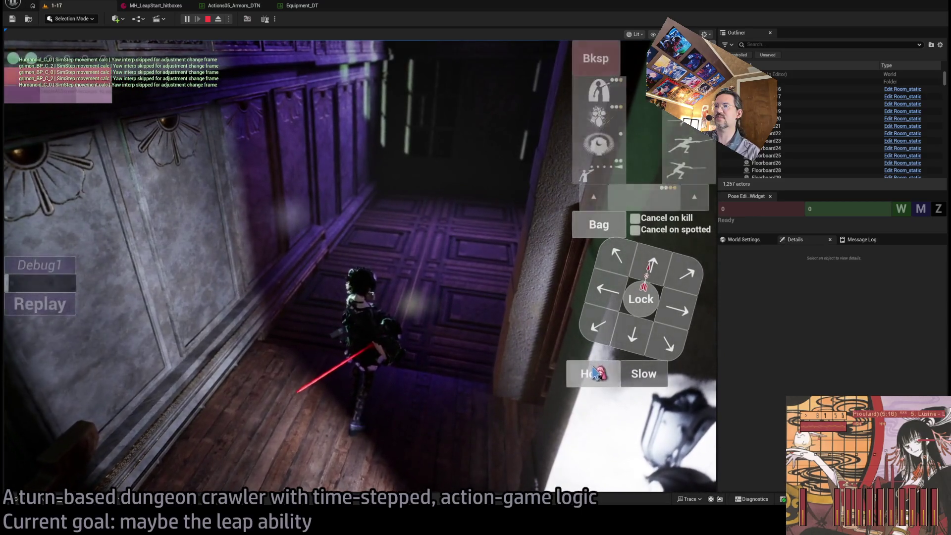
left_click(40, 347)
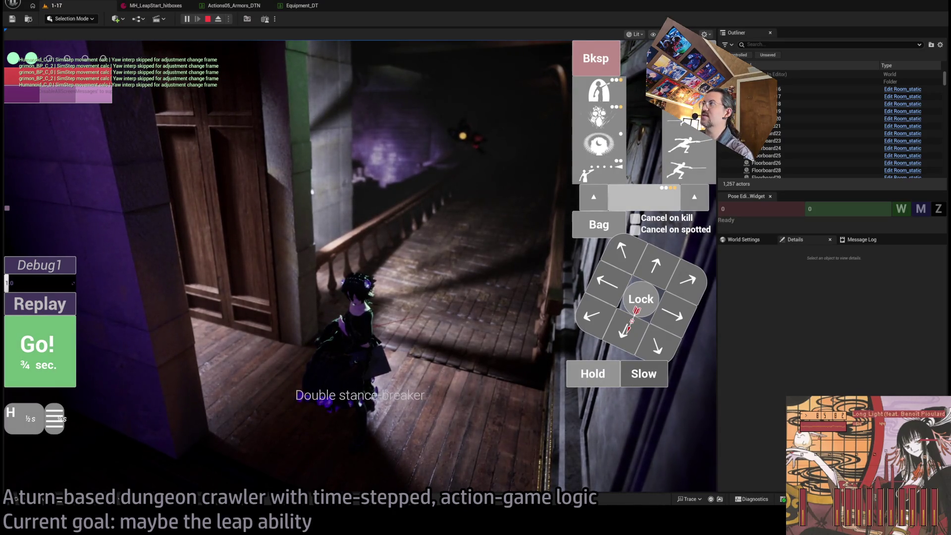
left_click(73, 353)
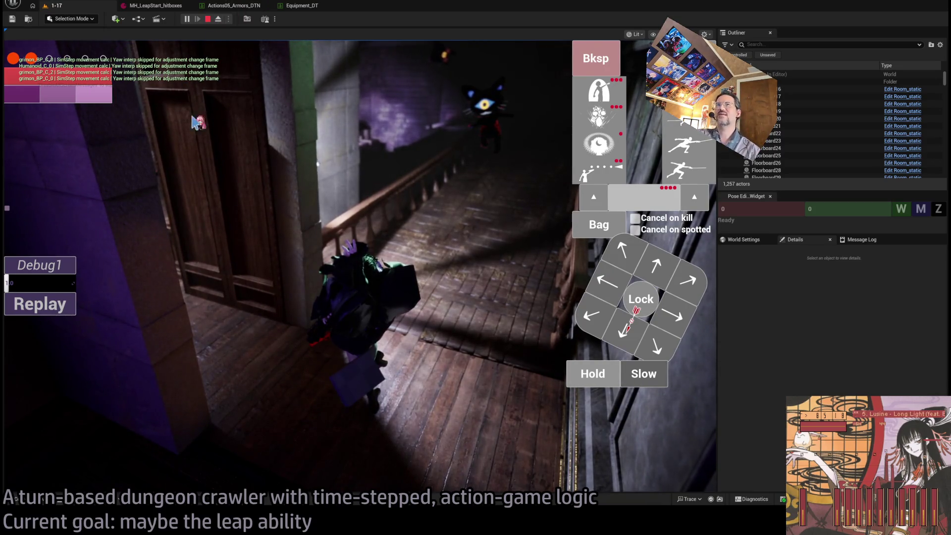
left_click(39, 304)
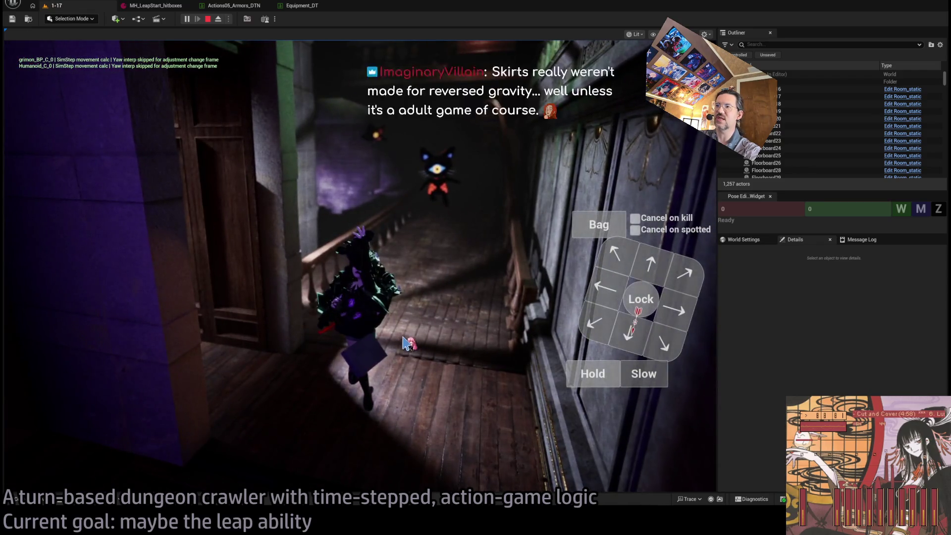
key("Escape")
Step: Fly the viewport camera into the balconied hall with the spiral staircase and Player start
scroll(359, 267, "up", 3)
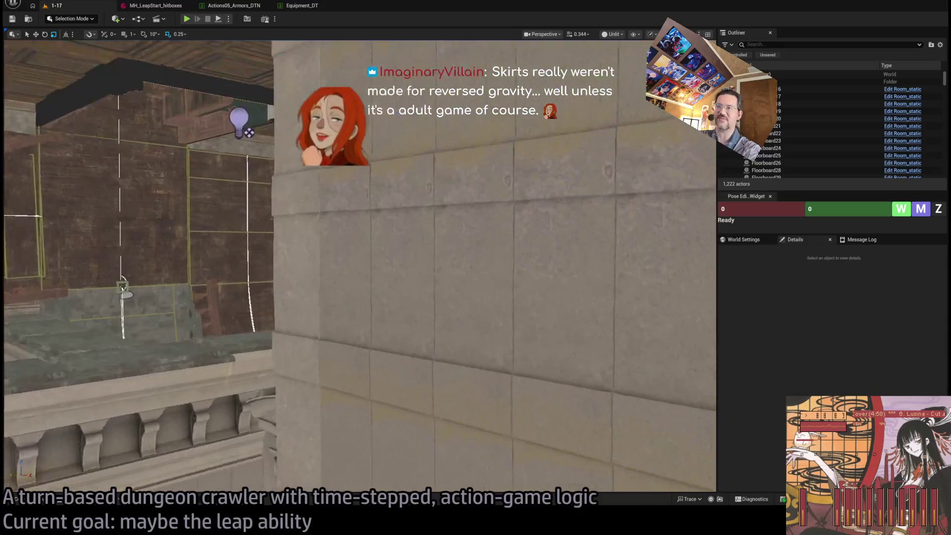
key("w")
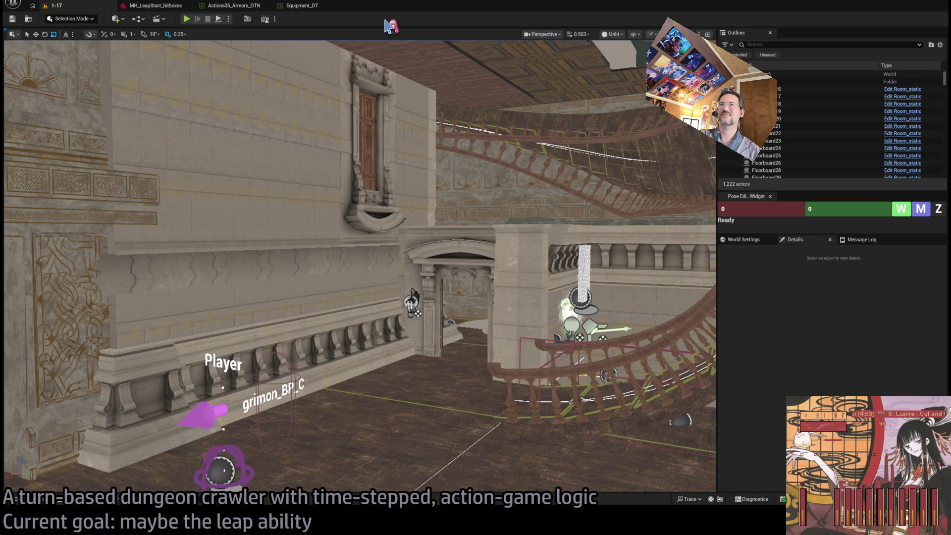
key("alt+Tab")
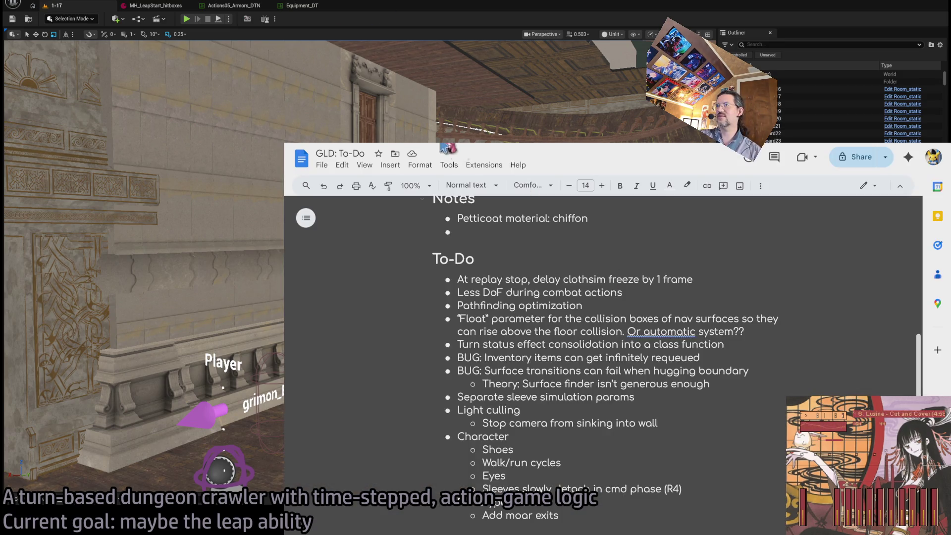
key("alt+Tab")
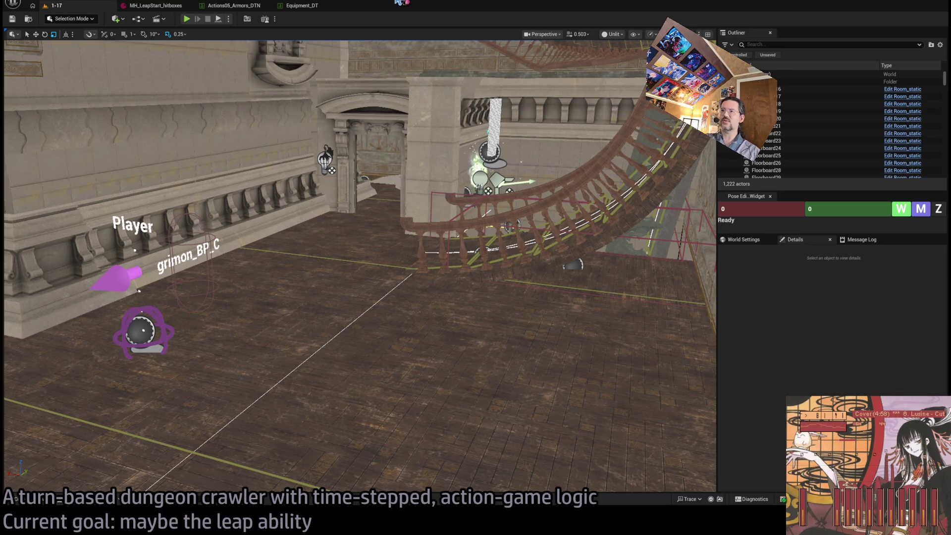
Step: Tilt the view up to the staircase and switch between the Actions05_Armors_DTN and Equipment_DT data tables
mouse_move(481, 262)
left_mouse_down()
mouse_move(482, 232)
mouse_move(481, 262)
left_mouse_up()
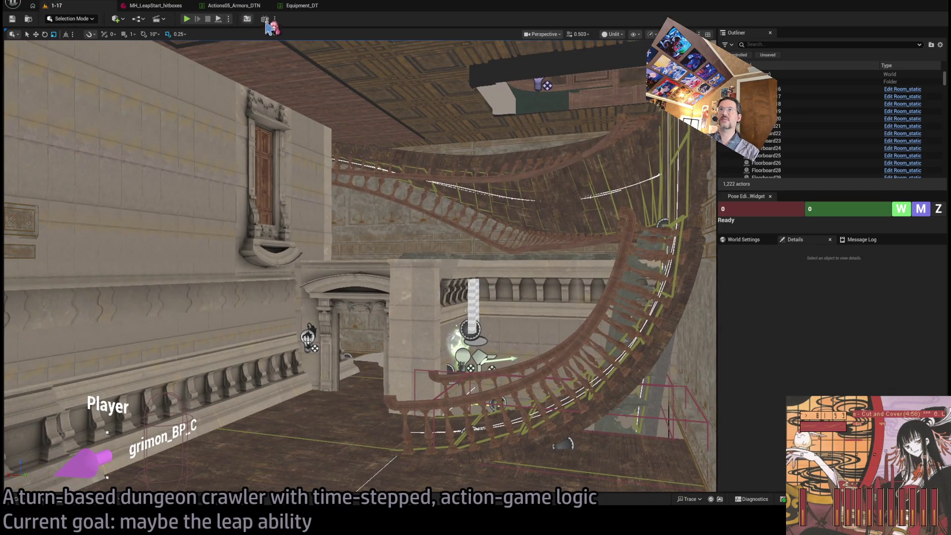
left_click(230, 6)
left_click(94, 6)
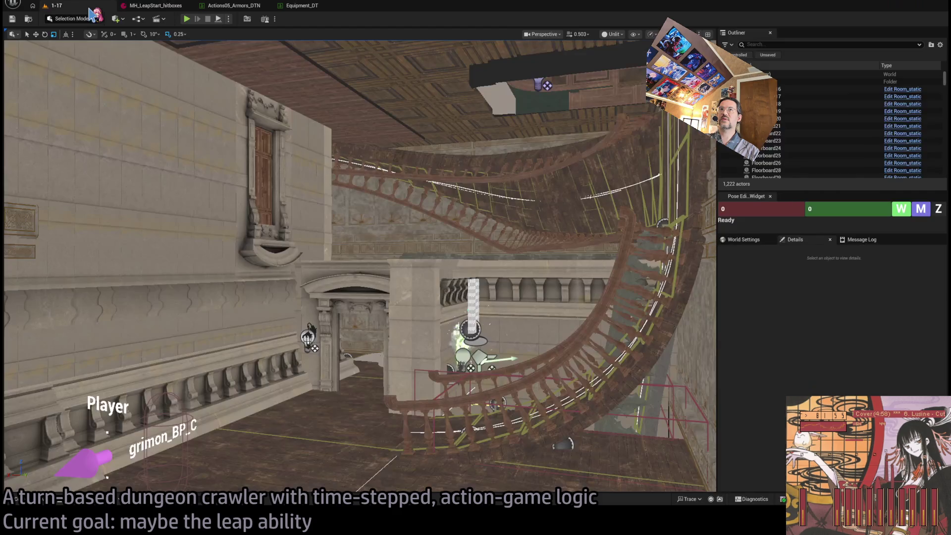
left_click(302, 6)
Step: Close the remaining data table editors and launch the girl's attack on the cat in play
left_click(266, 6)
left_click(266, 5)
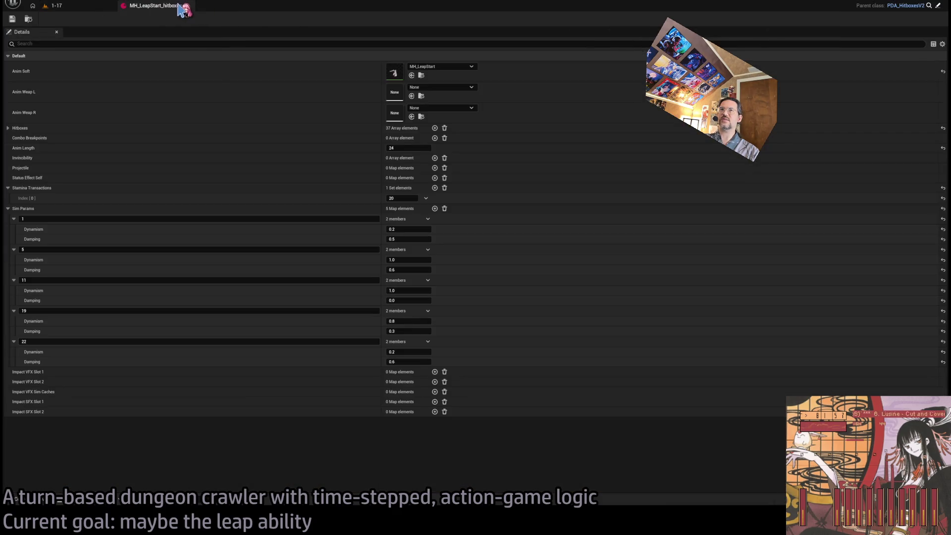
left_click(190, 5)
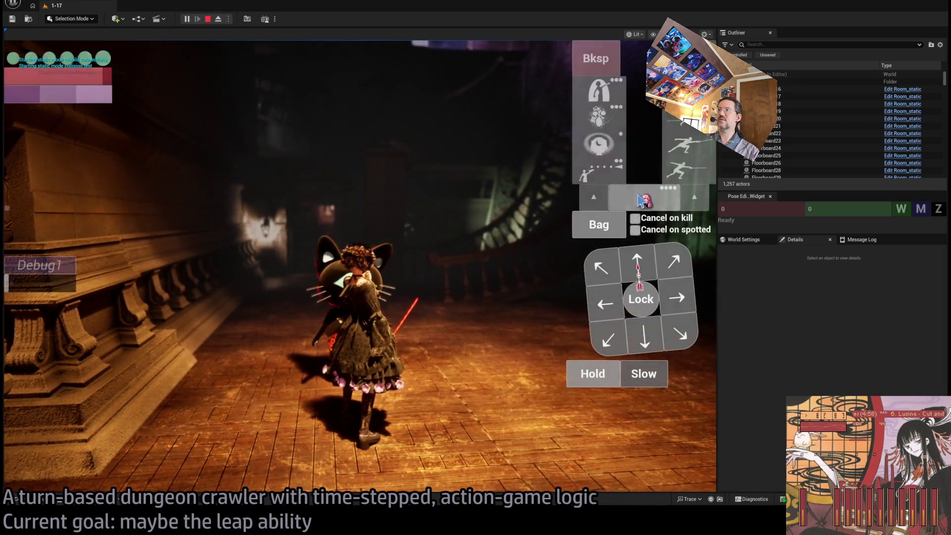
left_click(72, 361)
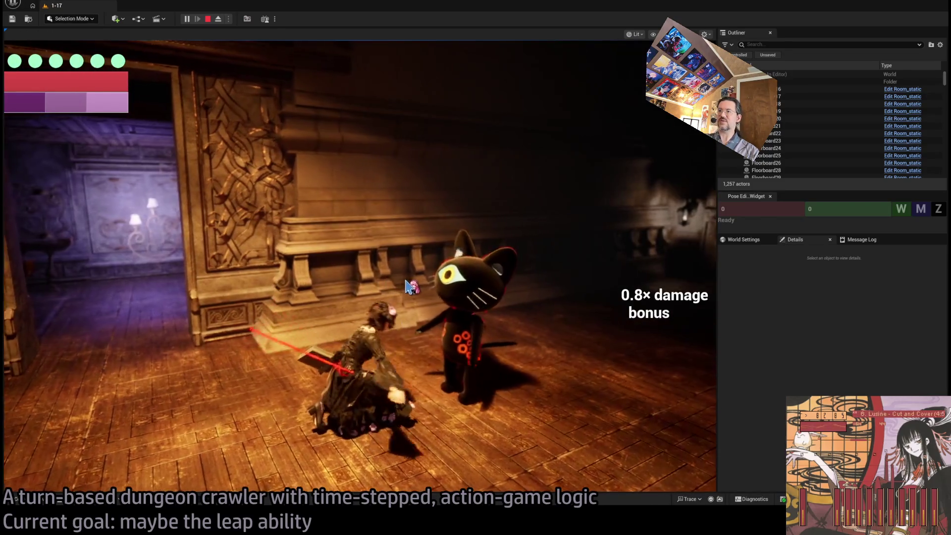
mouse_move(330, 229)
left_mouse_down()
mouse_move(459, 215)
mouse_move(514, 229)
mouse_move(253, 223)
mouse_move(317, 166)
left_mouse_up()
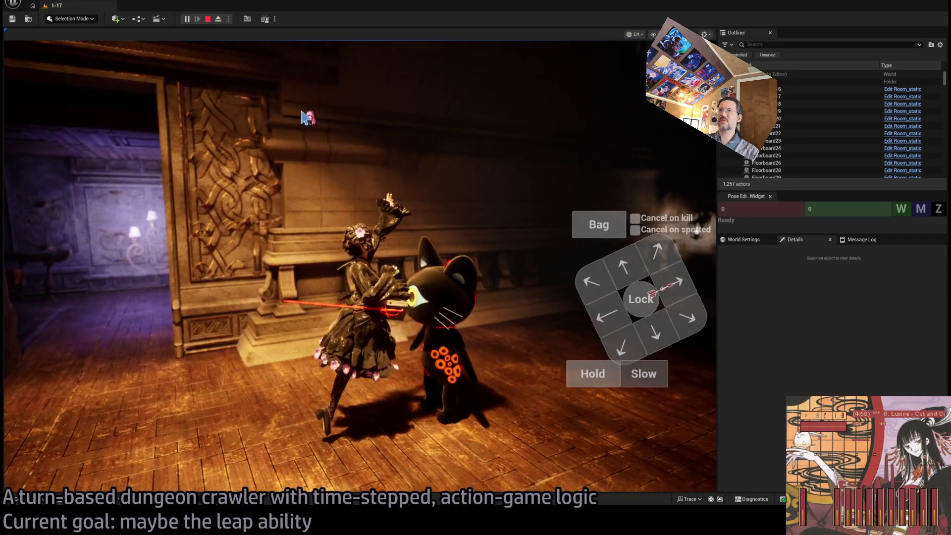
Step: Eject to inspect the scene, replay the attack, repossess the player, and stop the session
left_click(218, 19)
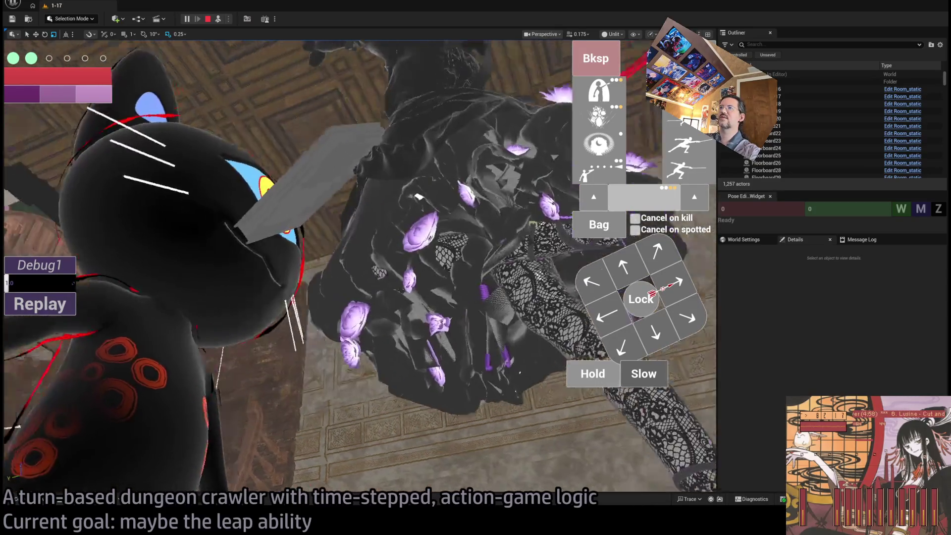
scroll(307, 267, "down", 5)
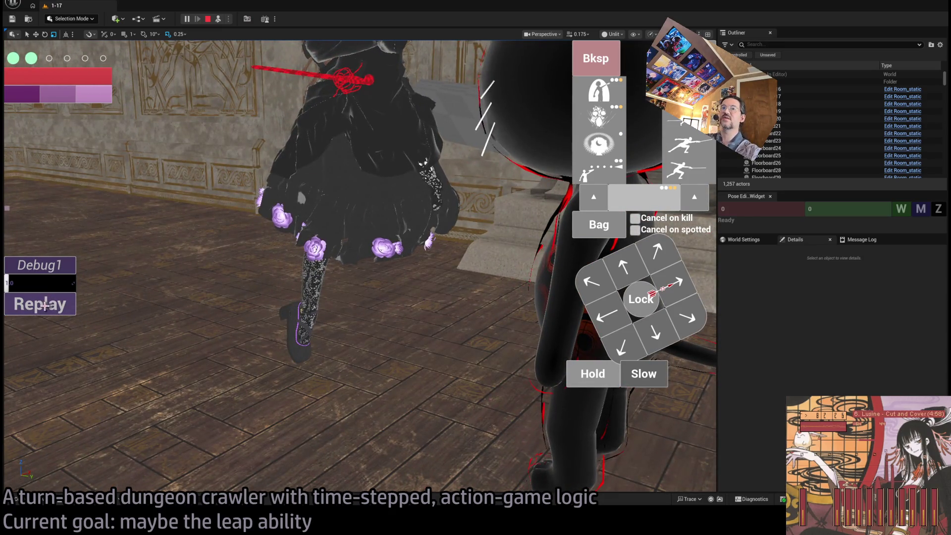
left_click(45, 305)
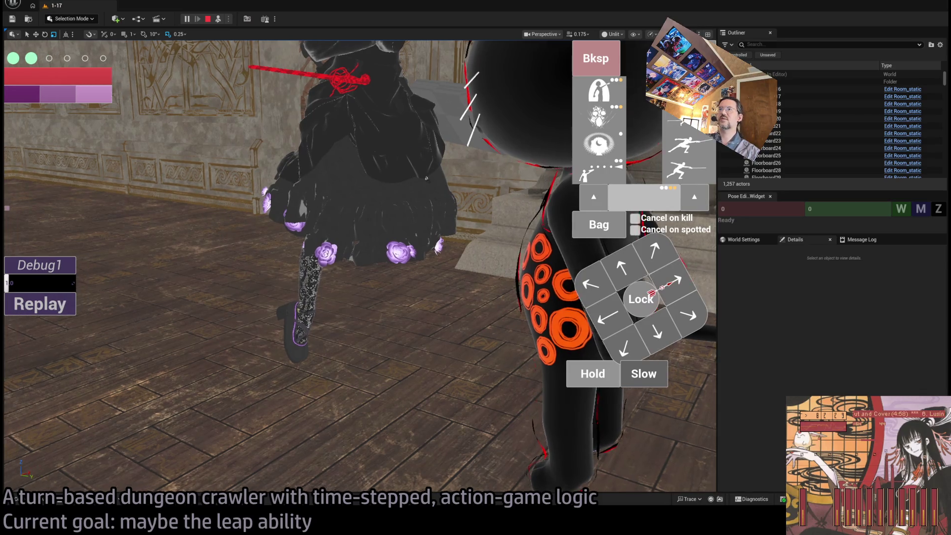
left_click(218, 19)
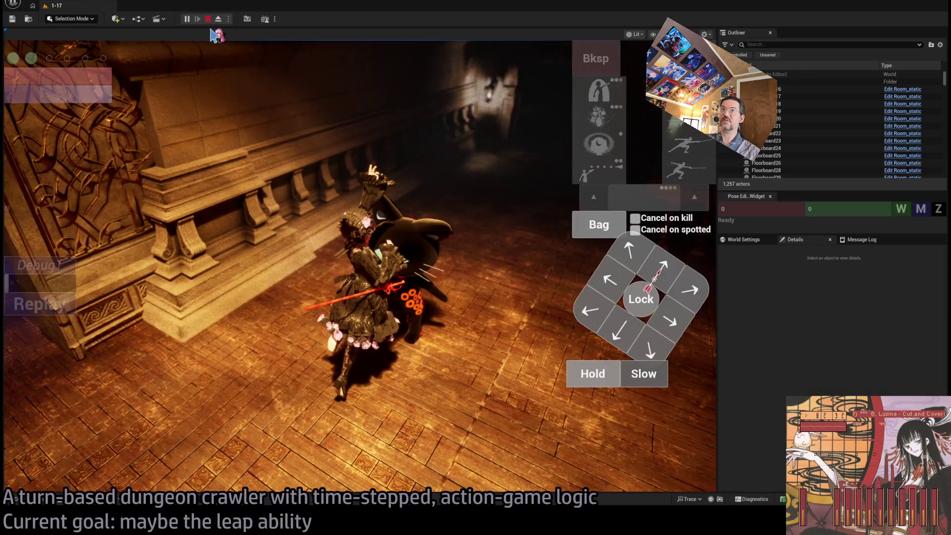
left_click(207, 19)
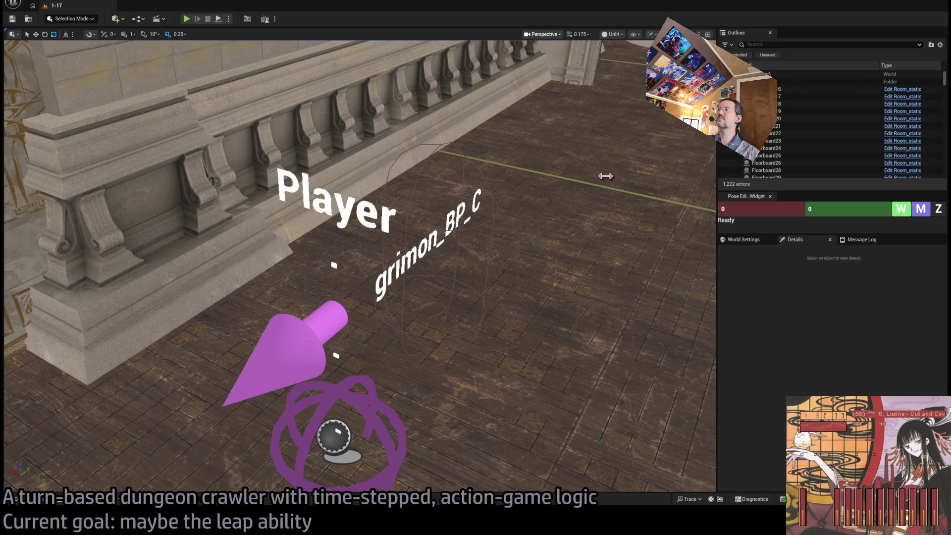
Step: Orbit the level view past the Player marker toward the doorway and balcony railing
scroll(656, 177, "down", 3)
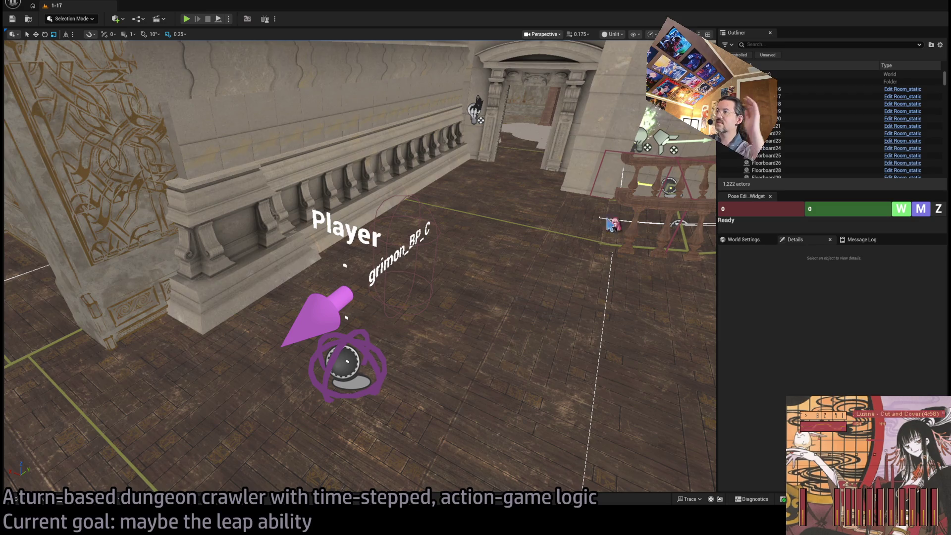
left_click_drag(656, 176, 399, 263)
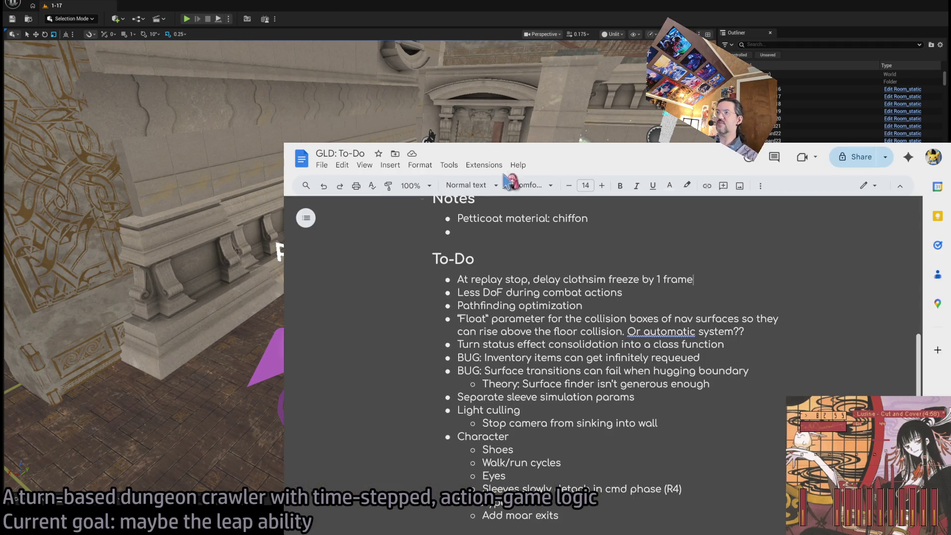
Step: Insert 'LEAP' atop the To-Do list with an indented empty sub-bullet, and zoom to 125%
scroll(543, 324, "up", 2)
left_click(458, 349)
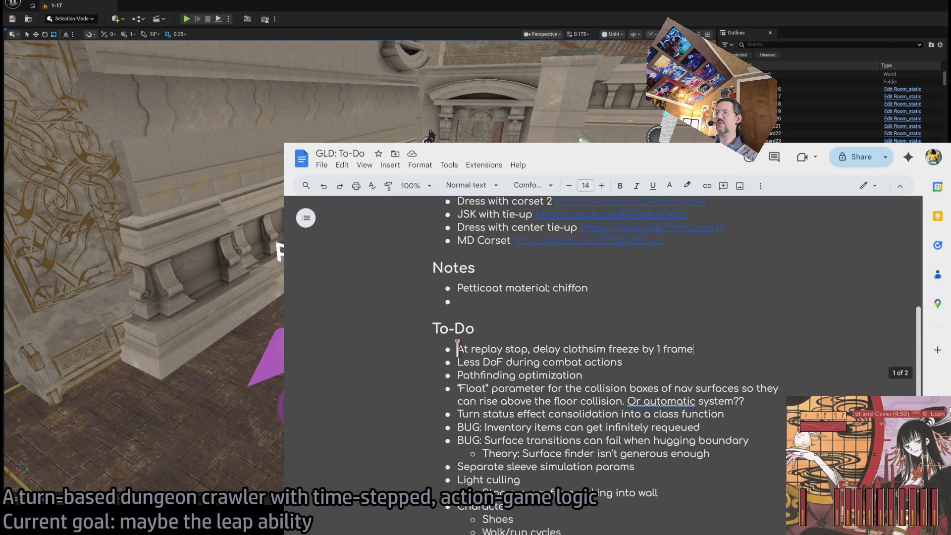
key("Return")
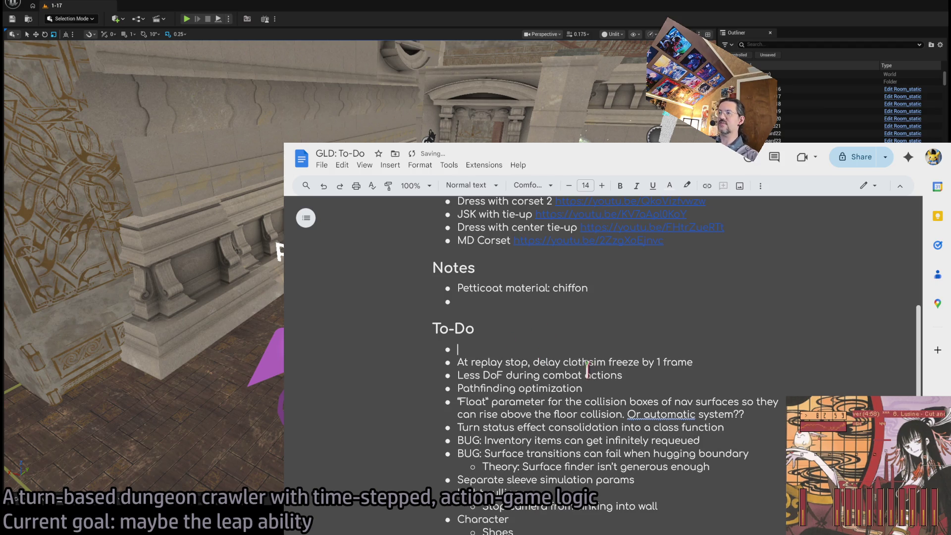
type("LEAP A")
key("BackSpace")
key("BackSpace")
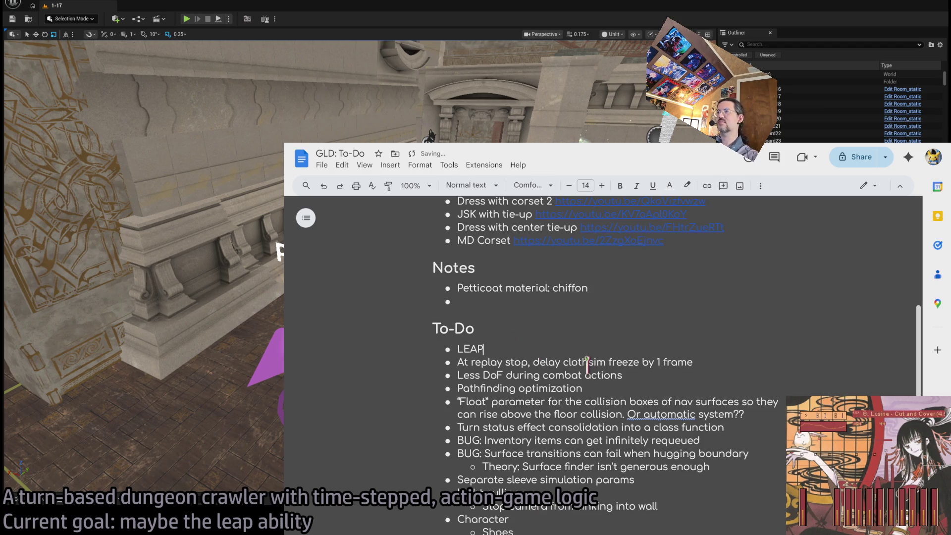
key("Return")
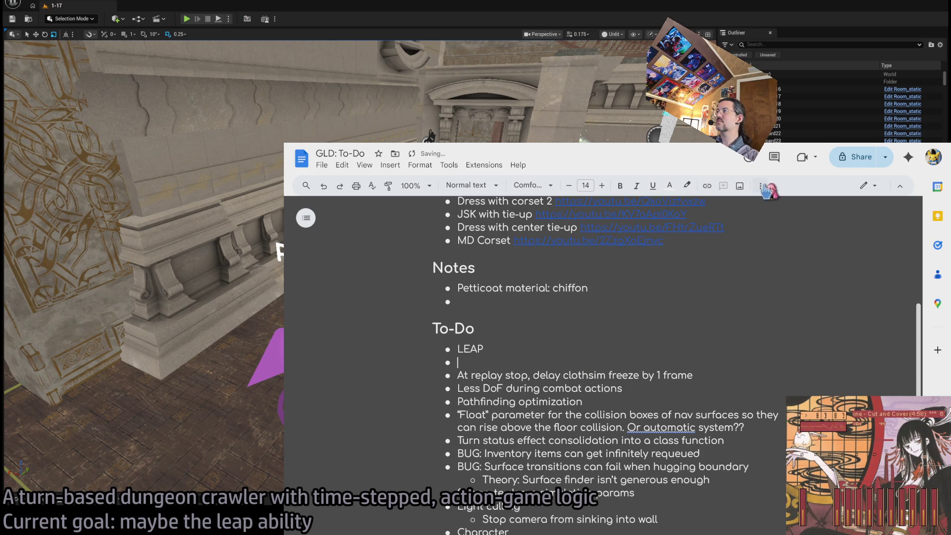
left_click(760, 186)
left_click(744, 205)
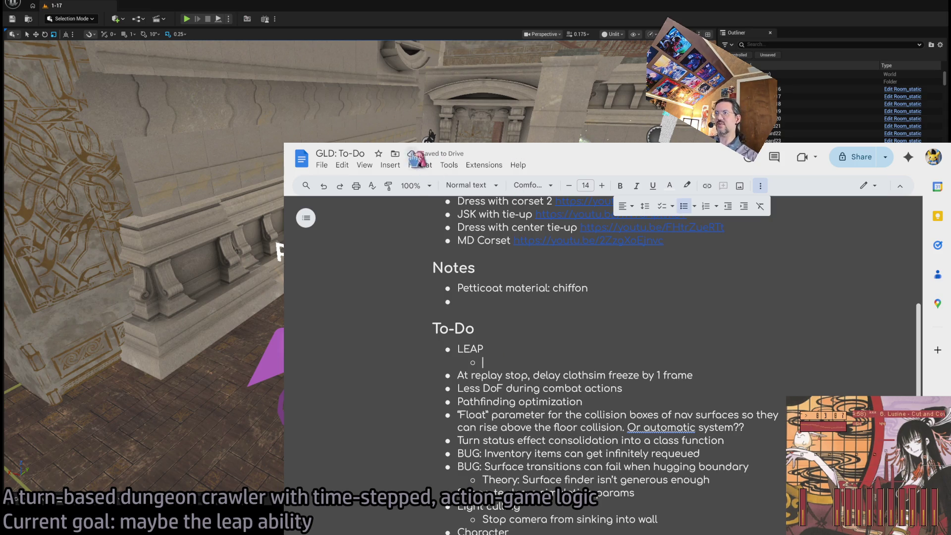
left_click(423, 185)
left_click(414, 297)
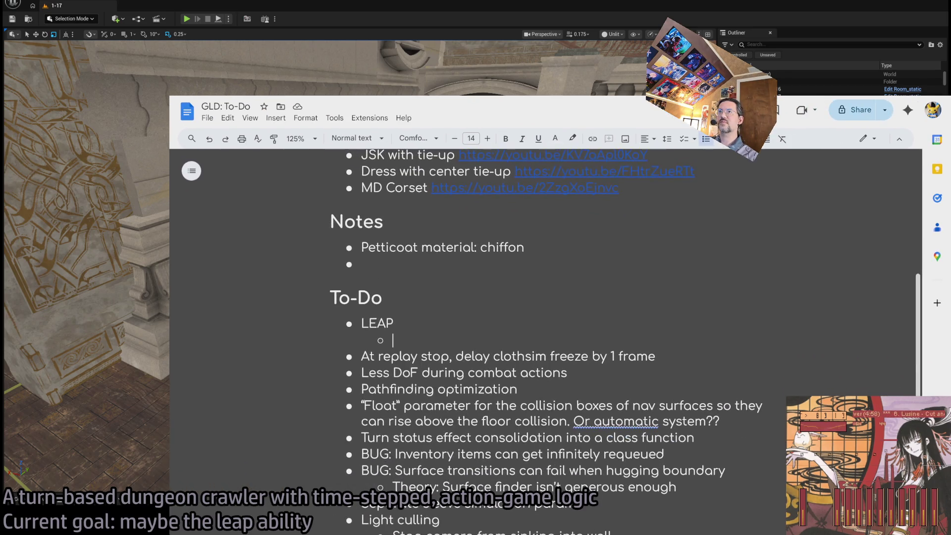
Step: Move the Google Docs window higher and further right on screen
left_click_drag(172, 118, 248, 107)
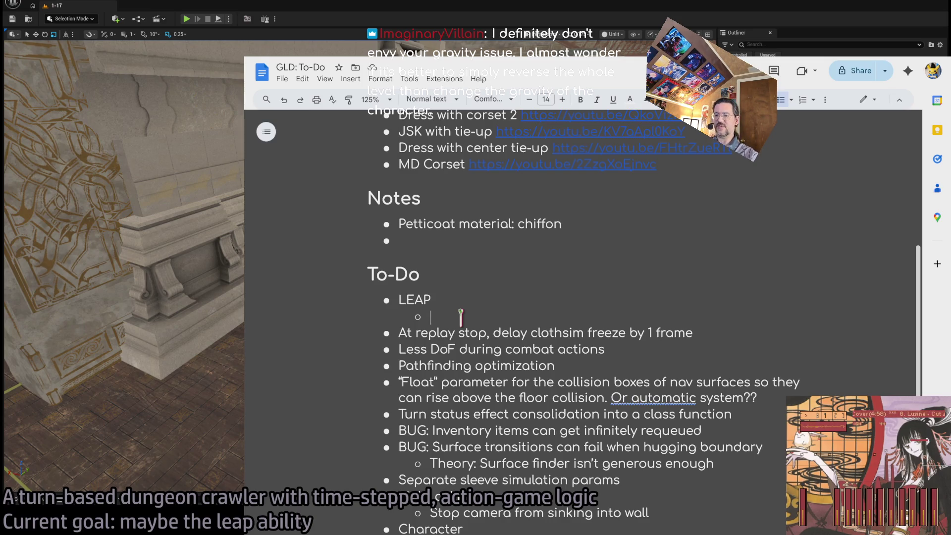
Step: Add 'Enforced combos' under LEAP, then bring up the Twitch Following page
type("Enfo")
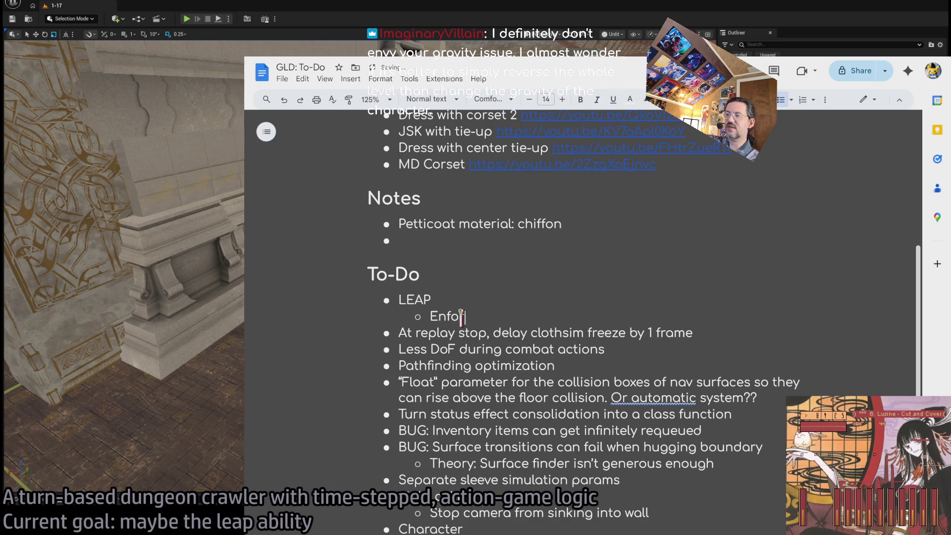
type("rced combos")
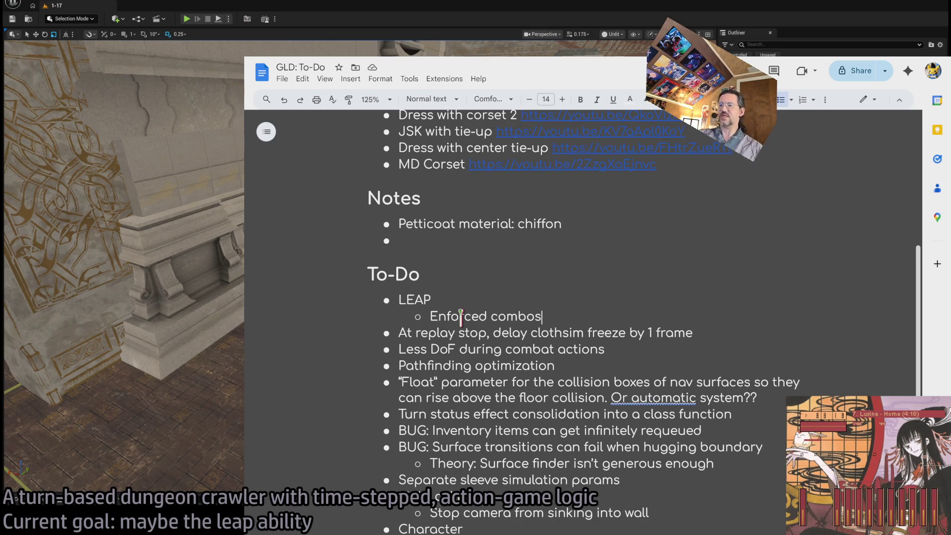
left_click(333, 58)
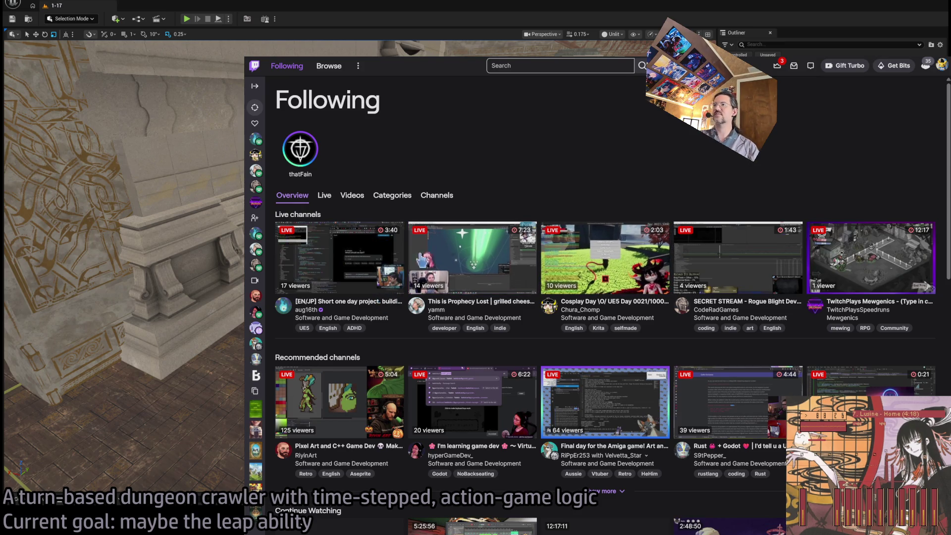
Step: Open the live Prophecy Lost game-dev stream from the Twitch Following page
scroll(347, 248, "down", 2)
scroll(371, 247, "up", 2)
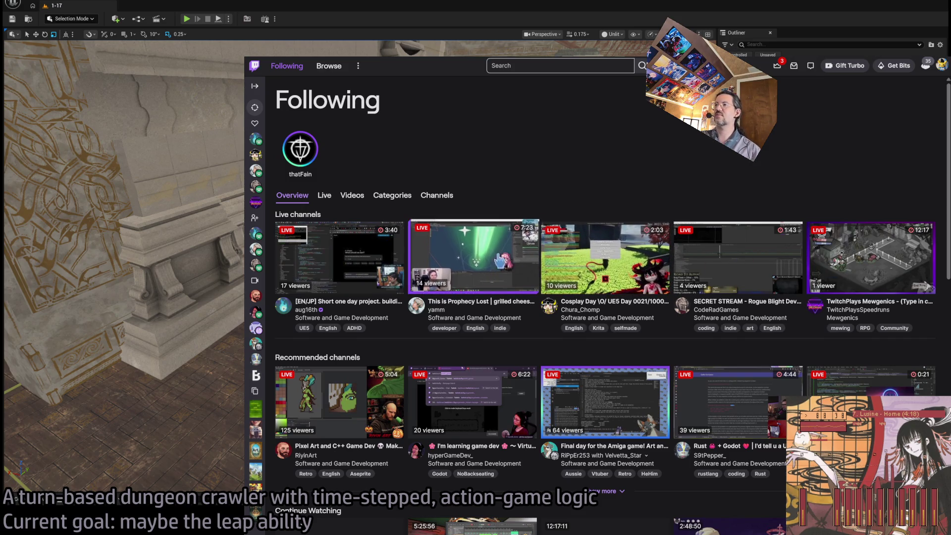
left_click(474, 256)
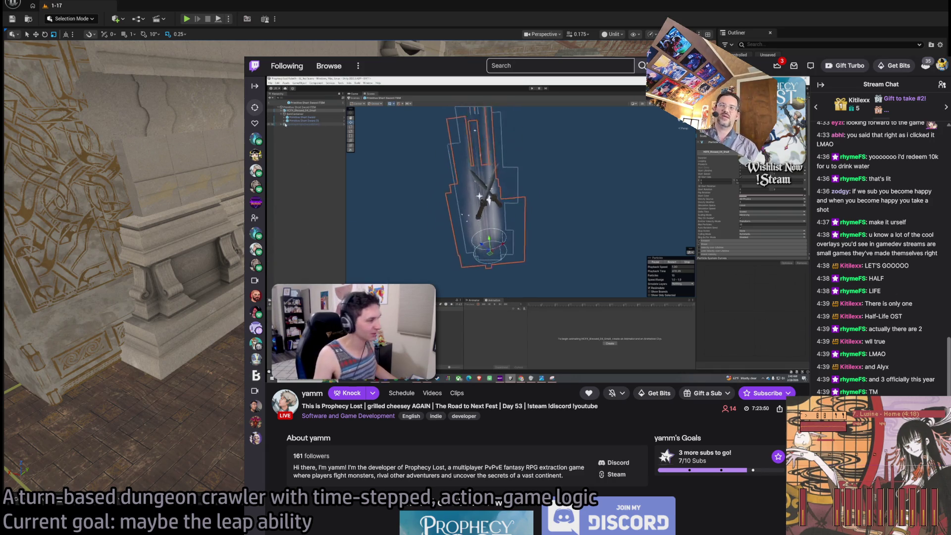
Step: Return to the Unreal level and tilt the viewport up toward the spiral staircase
key("alt+Tab")
mouse_move(359, 266)
left_mouse_down()
mouse_move(360, 223)
mouse_move(377, 213)
left_mouse_up()
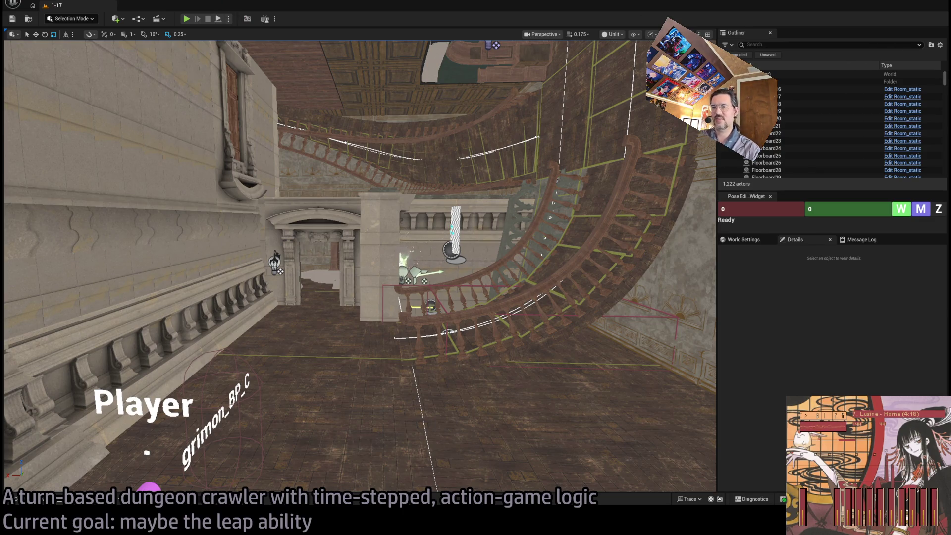
Step: Switch back to the Twitch browser window showing the Prophecy Lost stream and chat
key("alt+Tab")
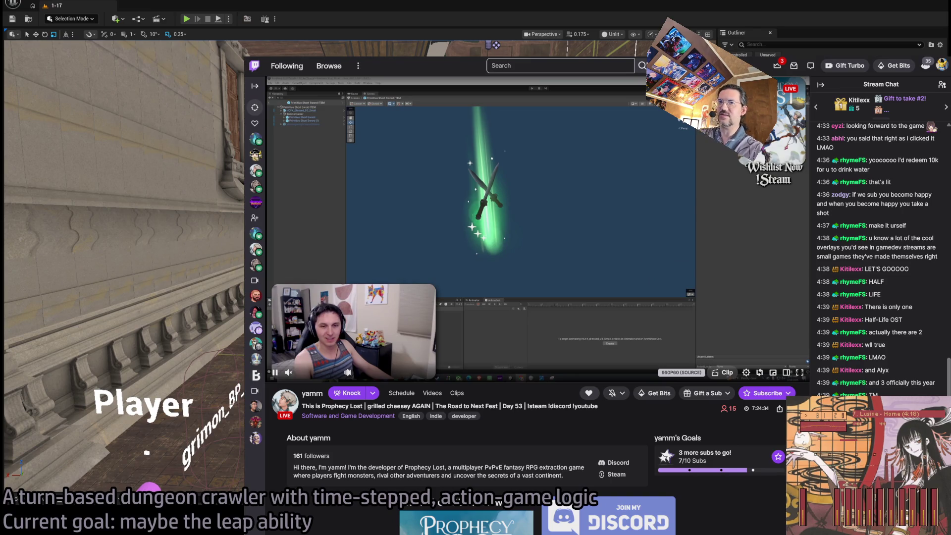